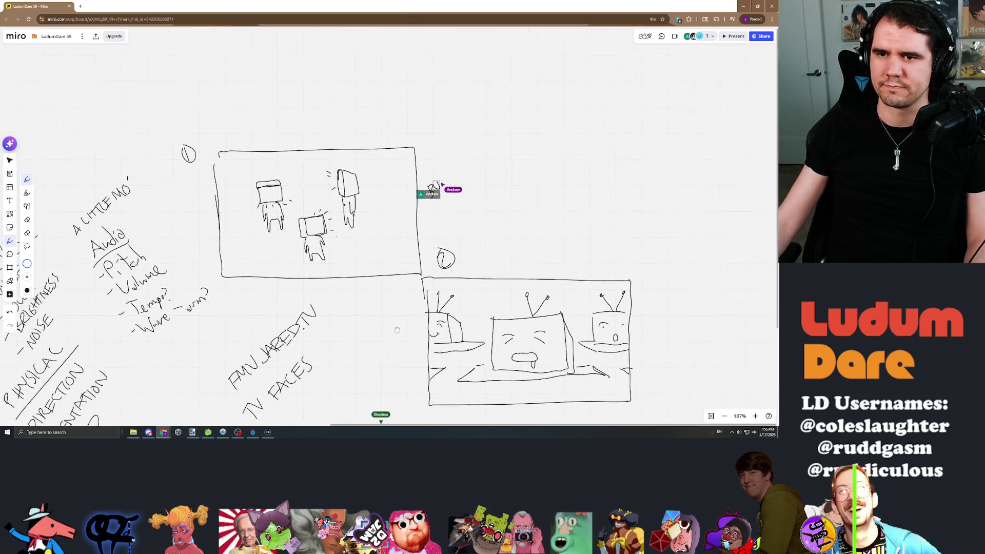
# Pan the board to reveal more of the storyboard sketches
pyautogui.moveTo(305, 190); pyautogui.dragTo(311, 294)
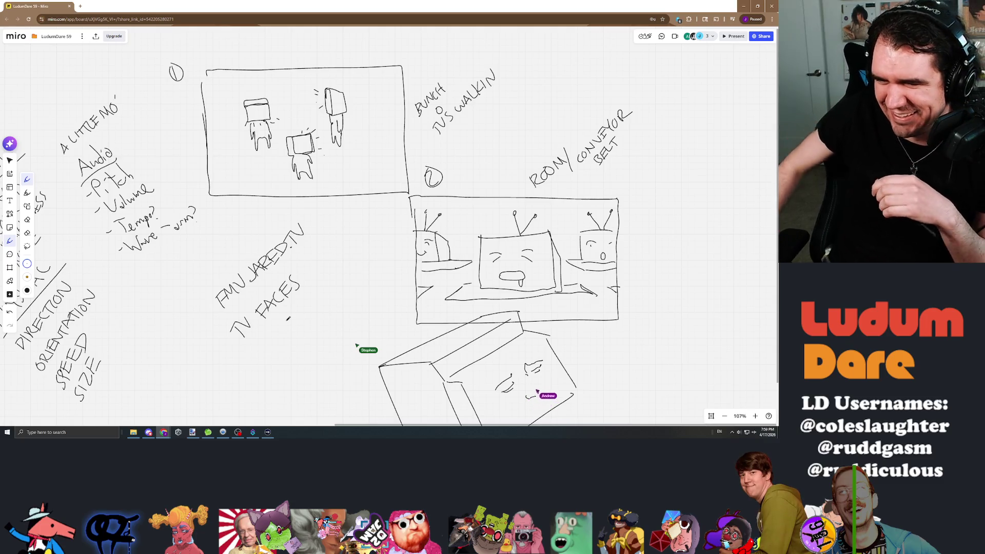
pyautogui.scroll(-5, 713, 308)
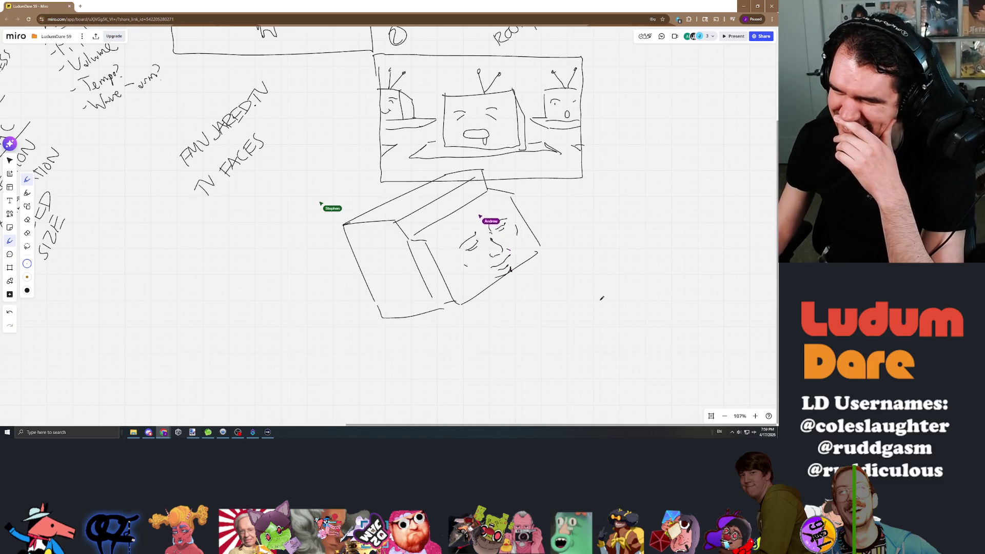
pyautogui.scroll(5, 583, 300)
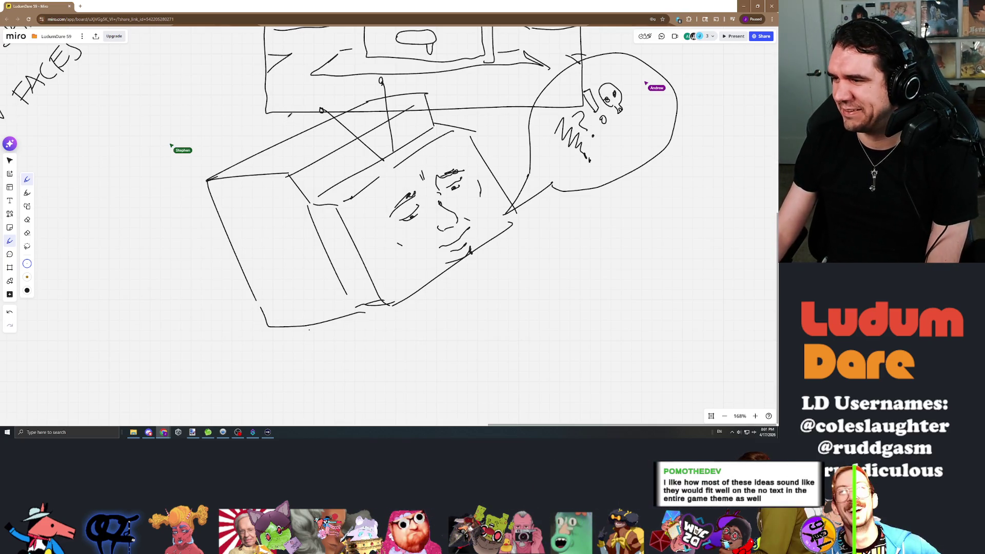
pyautogui.scroll(-3, 606, 186)
pyautogui.scroll(-3, 607, 186)
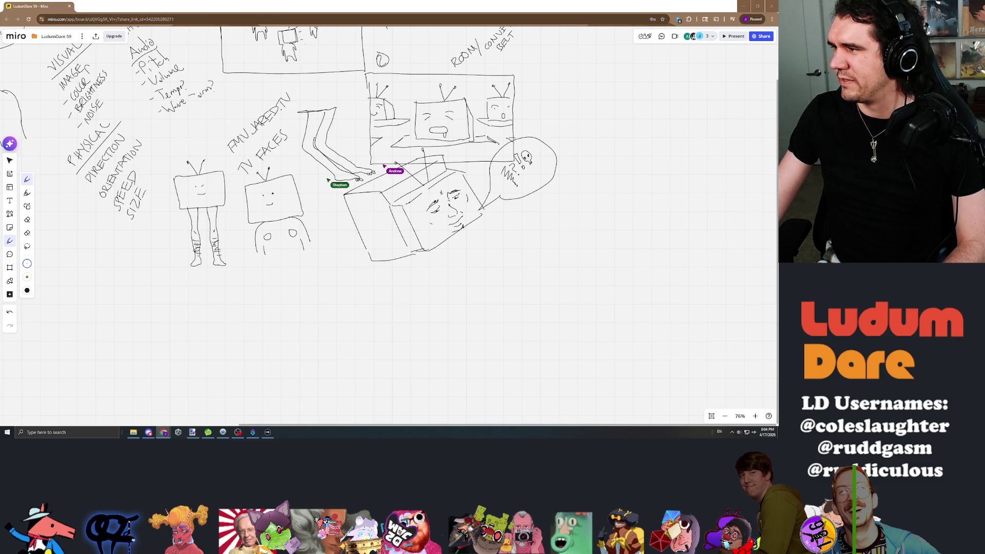
# Paste the copied 3D character render onto the canvas beside the TV-head sketches
pyautogui.hotkey('ctrl', 'v')
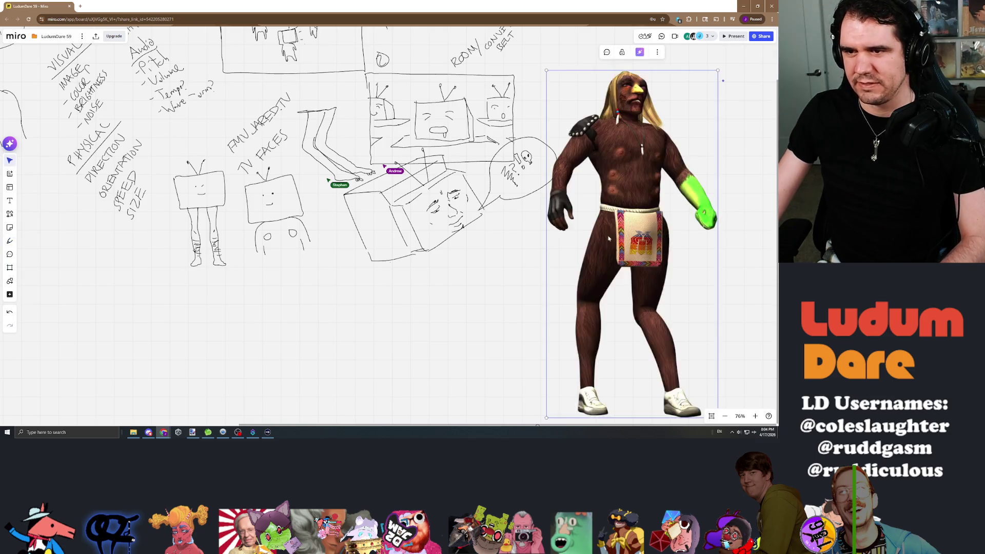
pyautogui.click(485, 296)
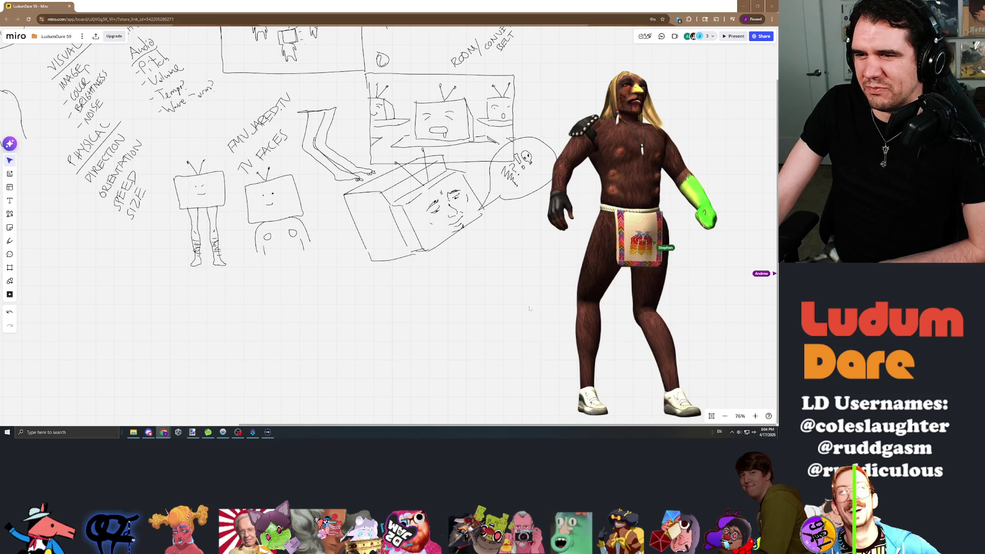
pyautogui.moveTo(527, 308); pyautogui.dragTo(508, 294)
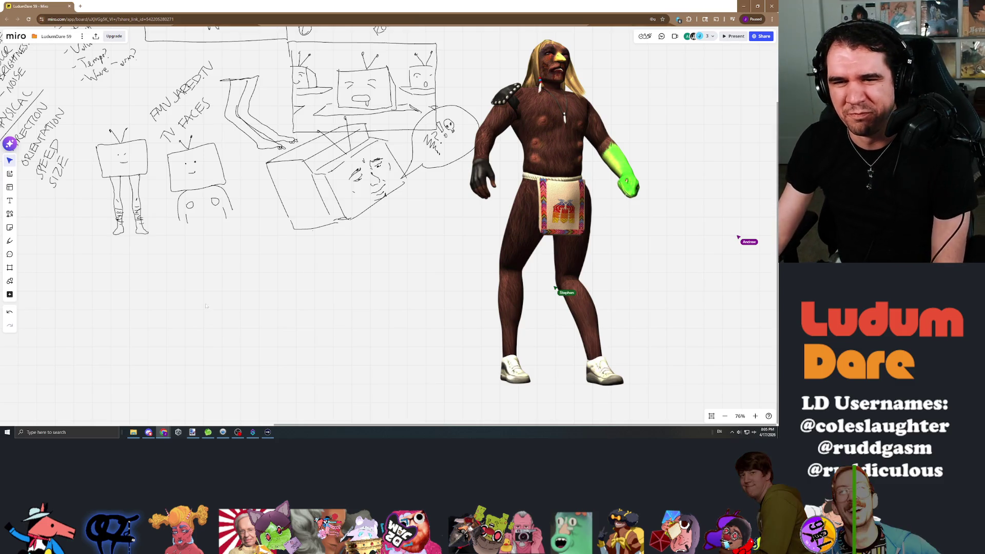
pyautogui.moveTo(273, 264); pyautogui.dragTo(350, 330)
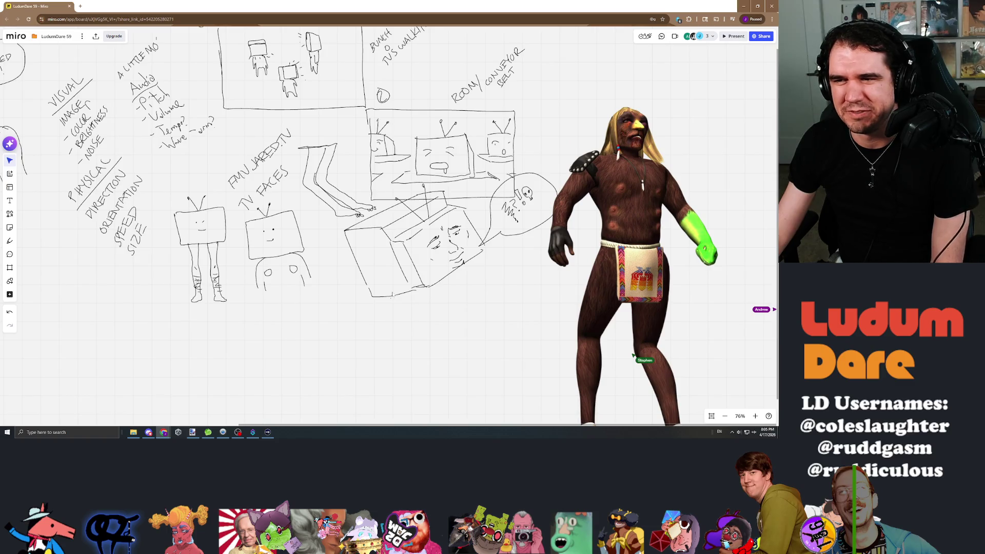
pyautogui.scroll(-3, 536, 268)
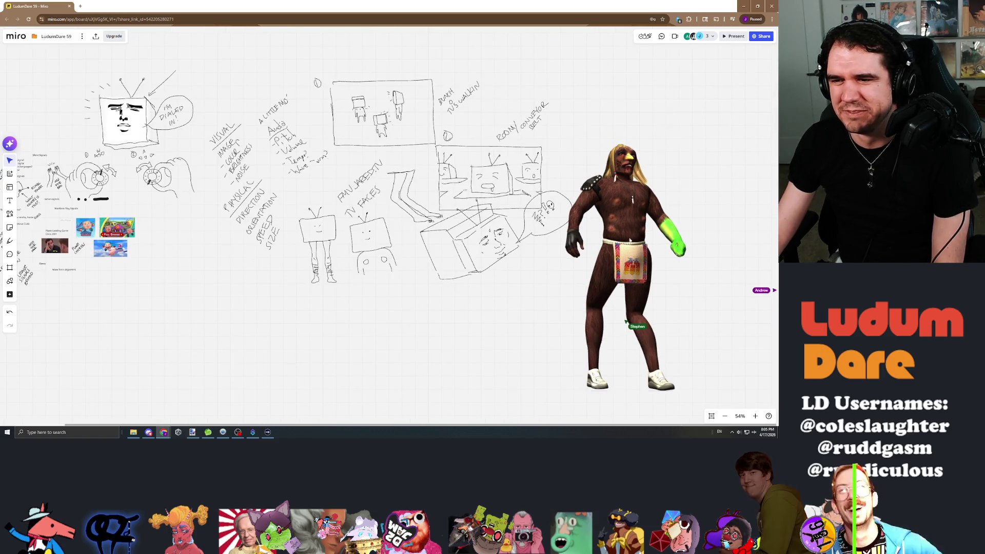
pyautogui.click(571, 376)
pyautogui.moveTo(563, 392); pyautogui.dragTo(651, 215)
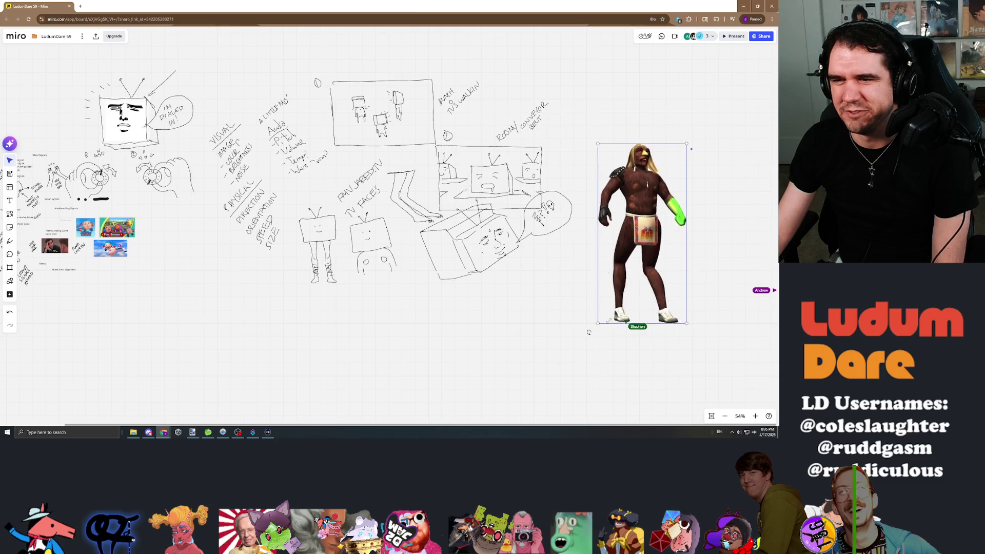
# Move the resized character image next to the box-face sketch with the skull bubble
pyautogui.moveTo(676, 179); pyautogui.dragTo(598, 224)
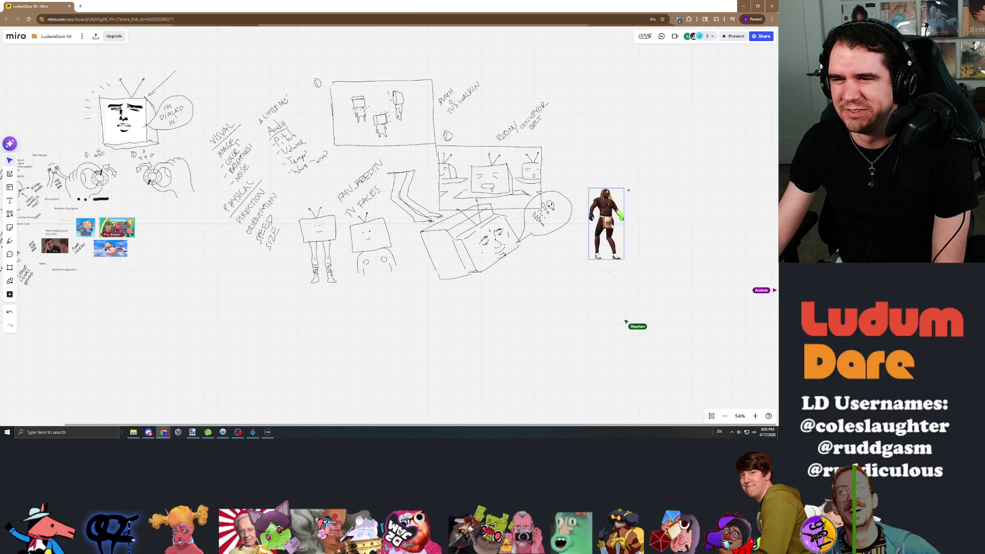
pyautogui.scroll(3, 517, 312)
pyautogui.scroll(3, 517, 311)
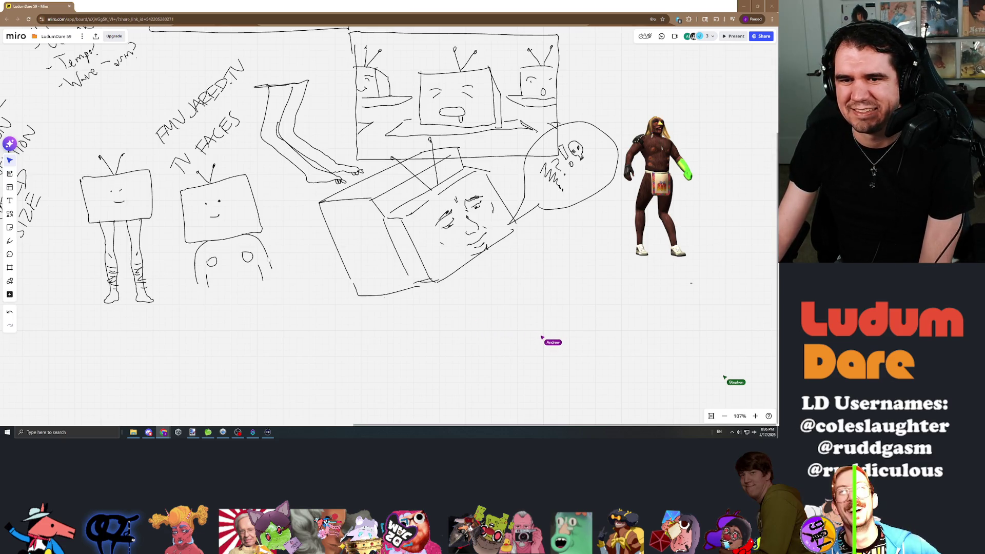
pyautogui.scroll(5, 485, 247)
pyautogui.scroll(-3, 615, 254)
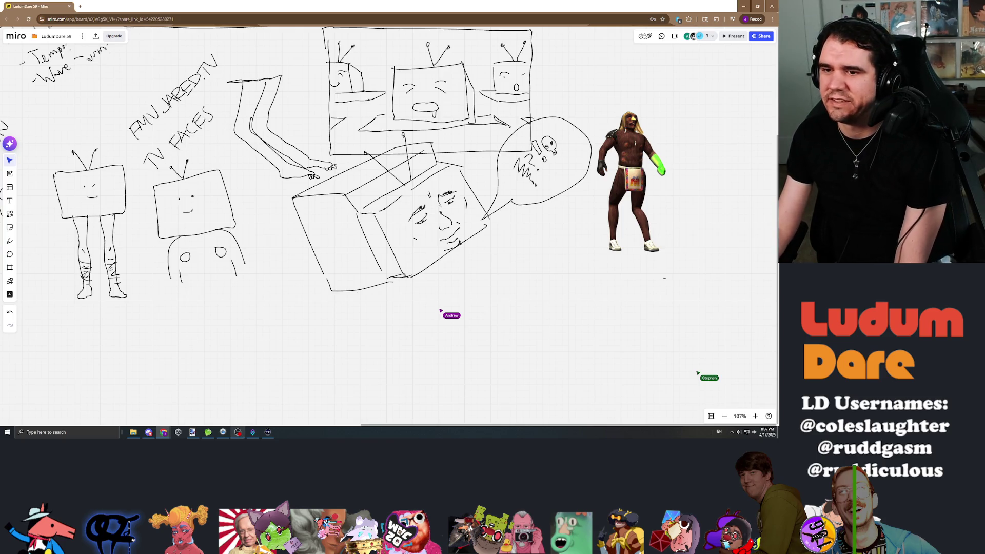
pyautogui.scroll(-3, 428, 274)
pyautogui.scroll(-1, 425, 254)
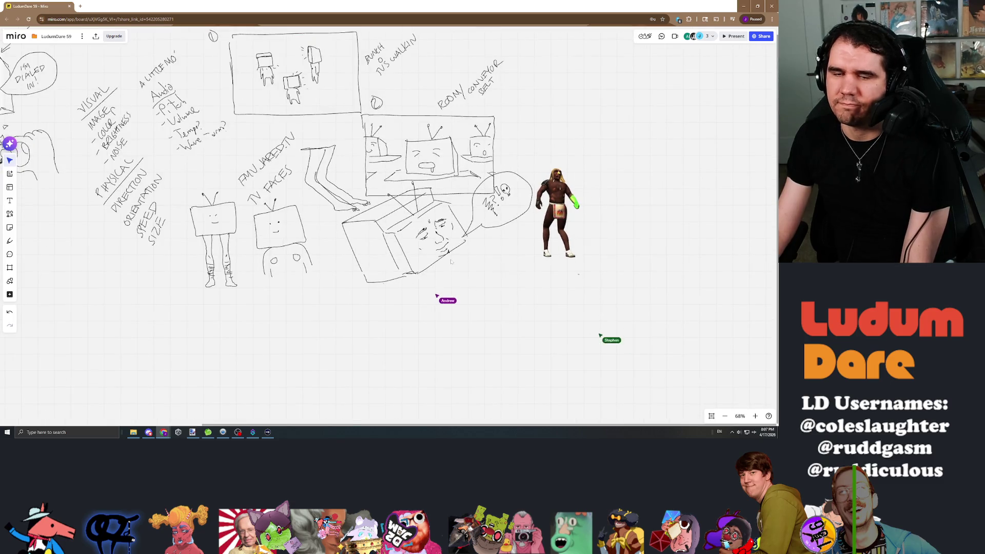
pyautogui.moveTo(425, 255); pyautogui.dragTo(525, 240)
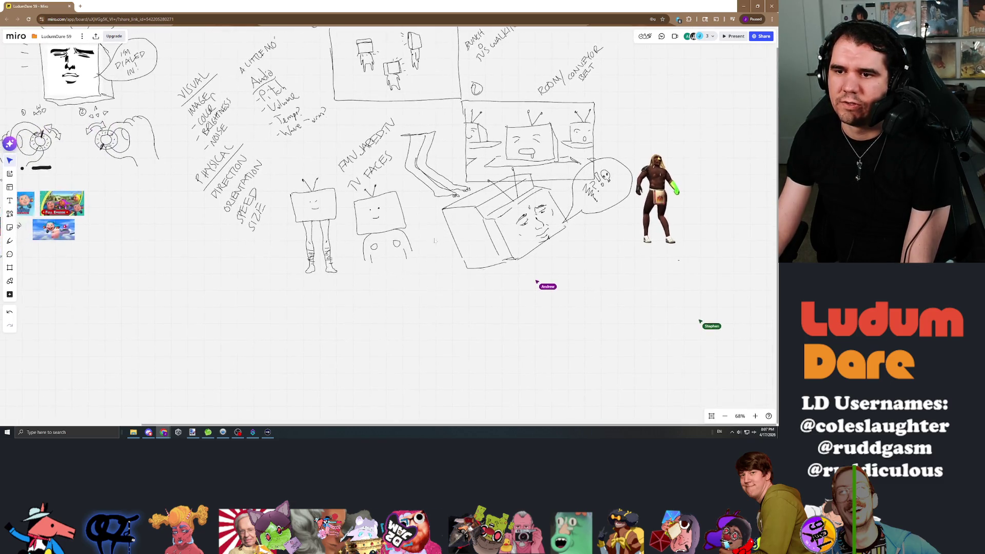
pyautogui.scroll(5, 532, 282)
pyautogui.scroll(2, 523, 285)
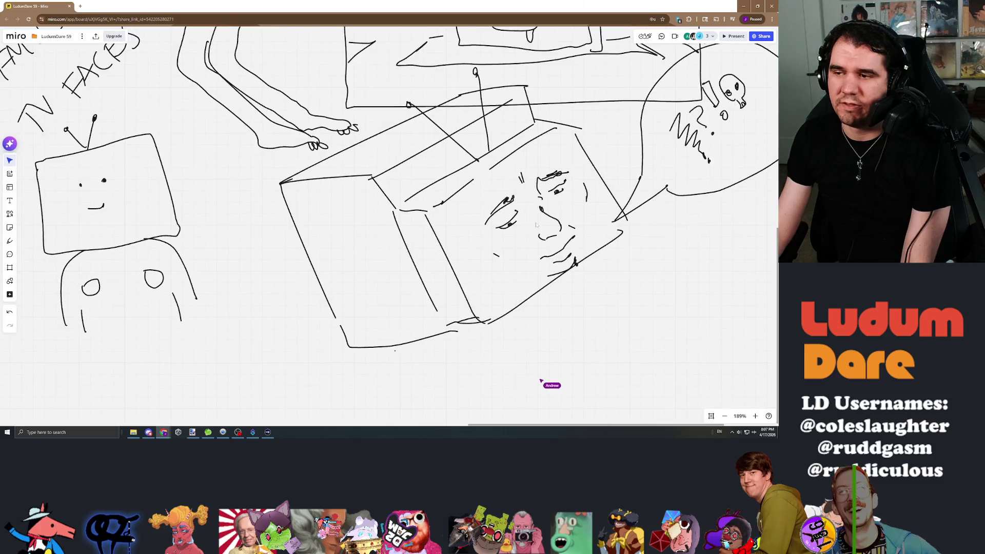
pyautogui.moveTo(523, 285); pyautogui.dragTo(472, 286)
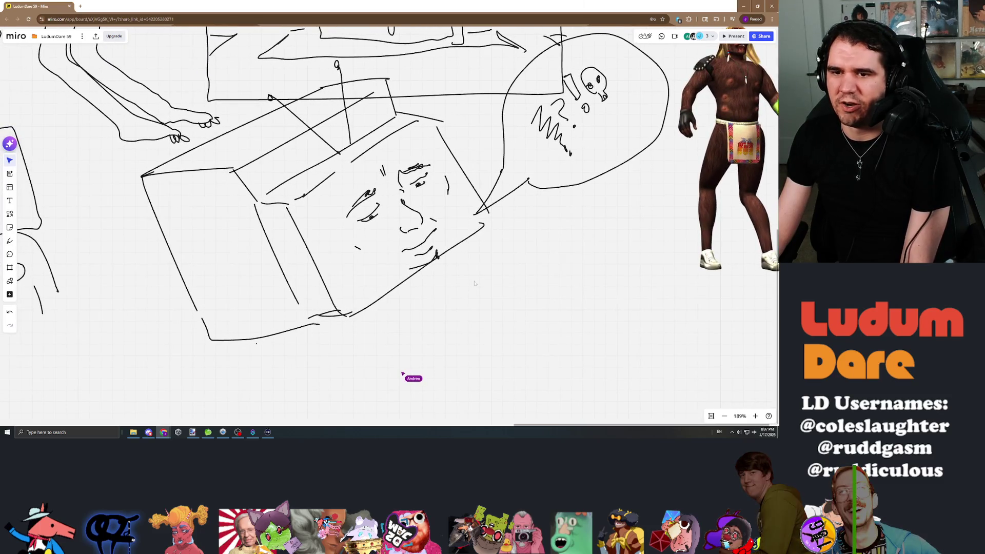
pyautogui.scroll(-3, 476, 283)
pyautogui.scroll(-3, 385, 277)
pyautogui.scroll(-2, 308, 273)
pyautogui.moveTo(308, 273)
pyautogui.mouseDown()
pyautogui.moveTo(386, 227)
pyautogui.moveTo(540, 246)
pyautogui.moveTo(408, 250)
pyautogui.mouseUp()
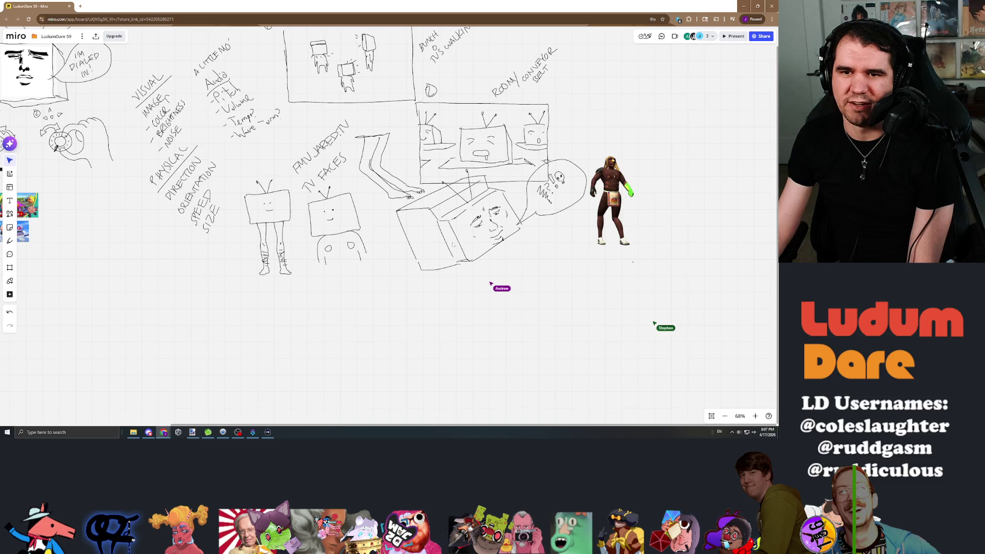
pyautogui.scroll(5, 423, 192)
pyautogui.scroll(4, 423, 192)
pyautogui.scroll(-3, 423, 192)
pyautogui.scroll(-2, 423, 193)
pyautogui.scroll(-3, 467, 285)
pyautogui.scroll(-3, 493, 254)
pyautogui.scroll(4, 538, 215)
pyautogui.scroll(4, 539, 215)
pyautogui.scroll(2, 462, 269)
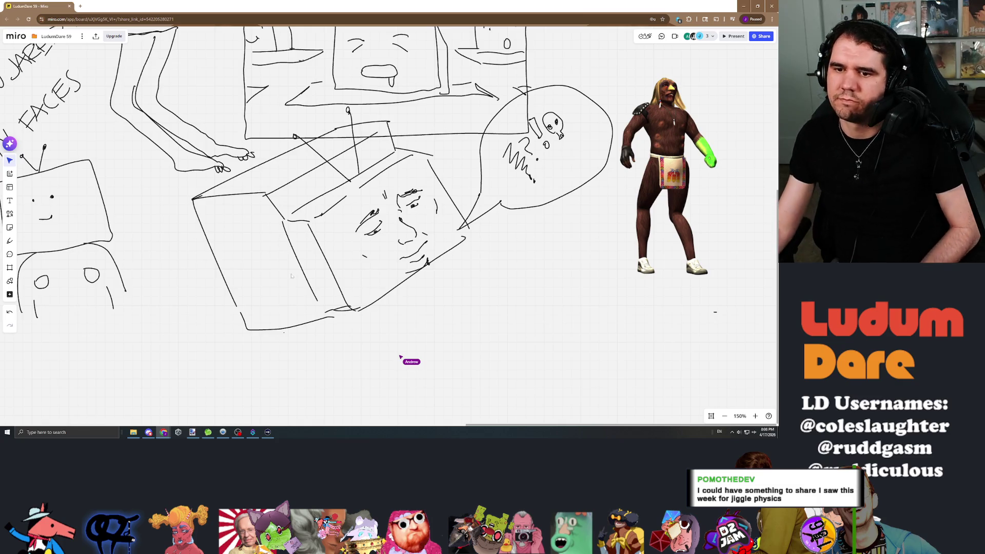
pyautogui.scroll(-5, 290, 276)
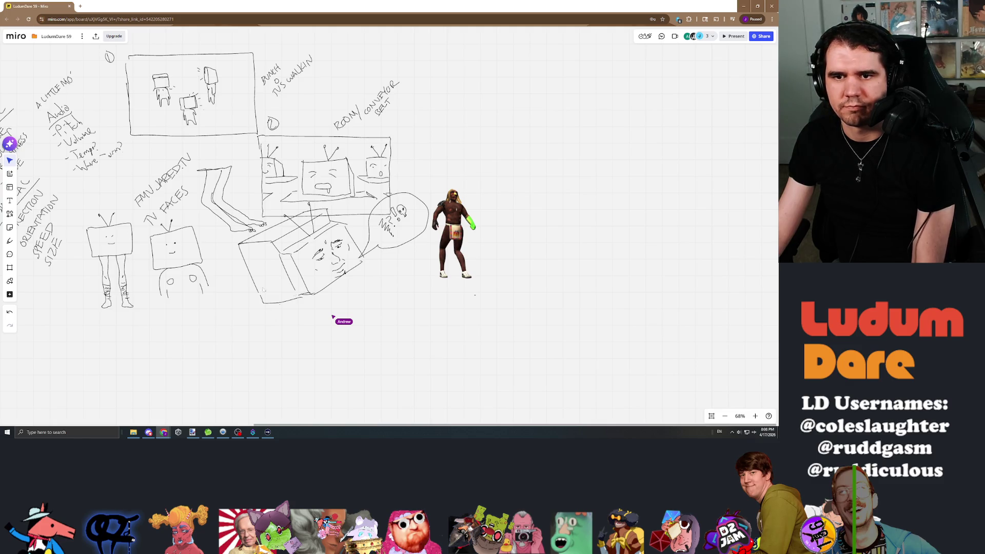
# Pan to the left-side TV-head sketch and notes, briefly switching windows and back
pyautogui.moveTo(346, 231); pyautogui.dragTo(600, 261)
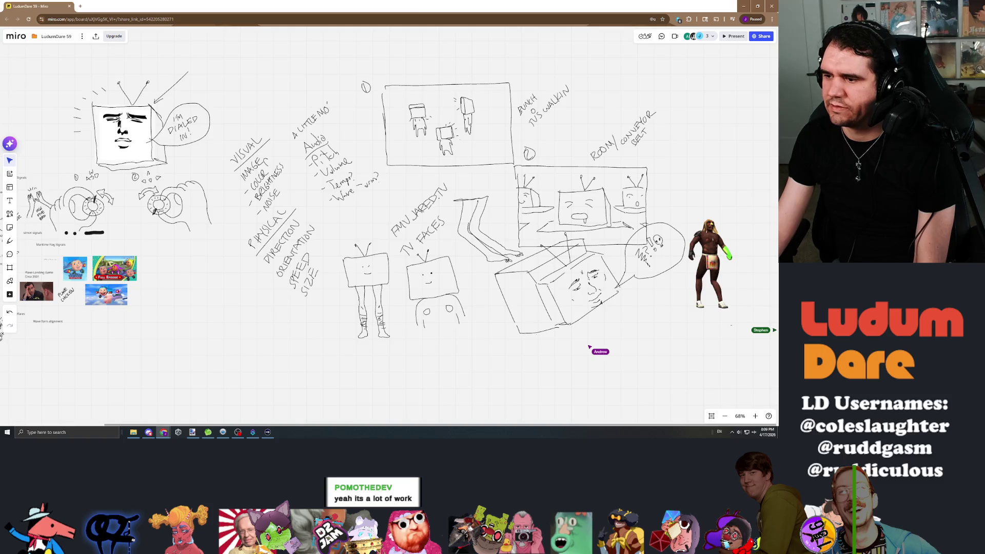
pyautogui.hotkey('alt', 'Tab')
pyautogui.hotkey('alt', 'Tab')
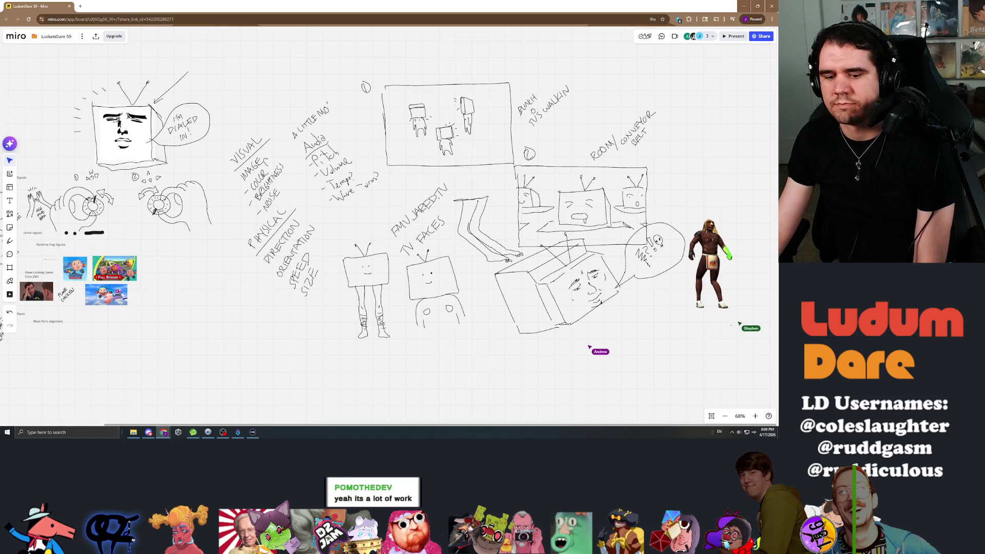
pyautogui.scroll(4, 570, 284)
pyautogui.scroll(6, 570, 285)
pyautogui.scroll(4, 569, 285)
pyautogui.scroll(-5, 469, 279)
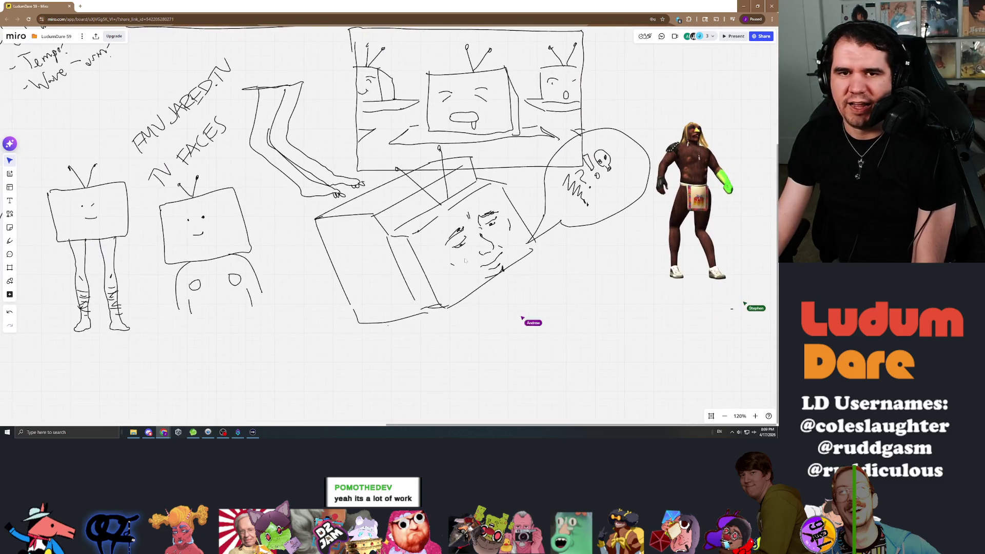
pyautogui.scroll(-5, 539, 254)
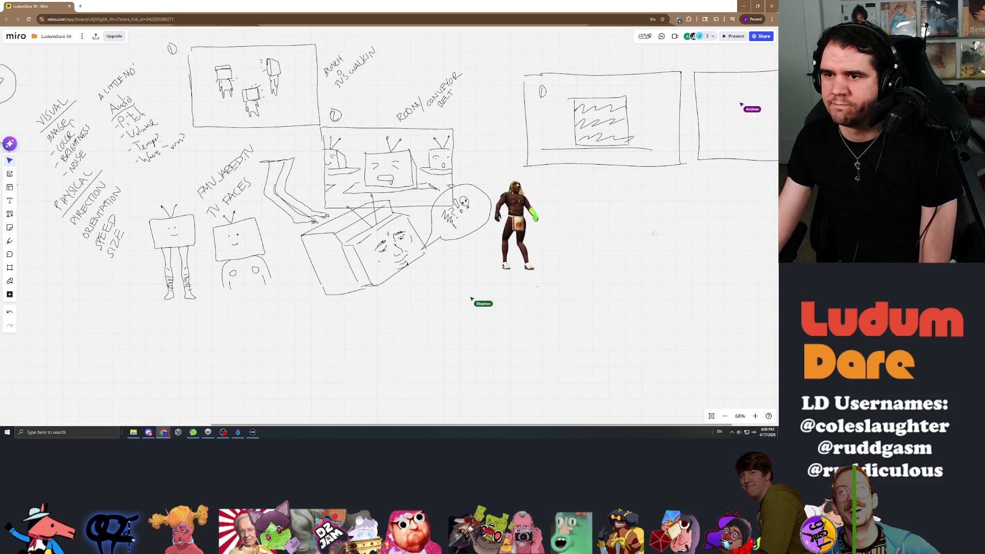
# Pan toward the new storyboard frames with the wavy-screen and ROTATE TVs
pyautogui.moveTo(680, 212)
pyautogui.mouseDown()
pyautogui.moveTo(568, 224)
pyautogui.moveTo(423, 261)
pyautogui.mouseUp()
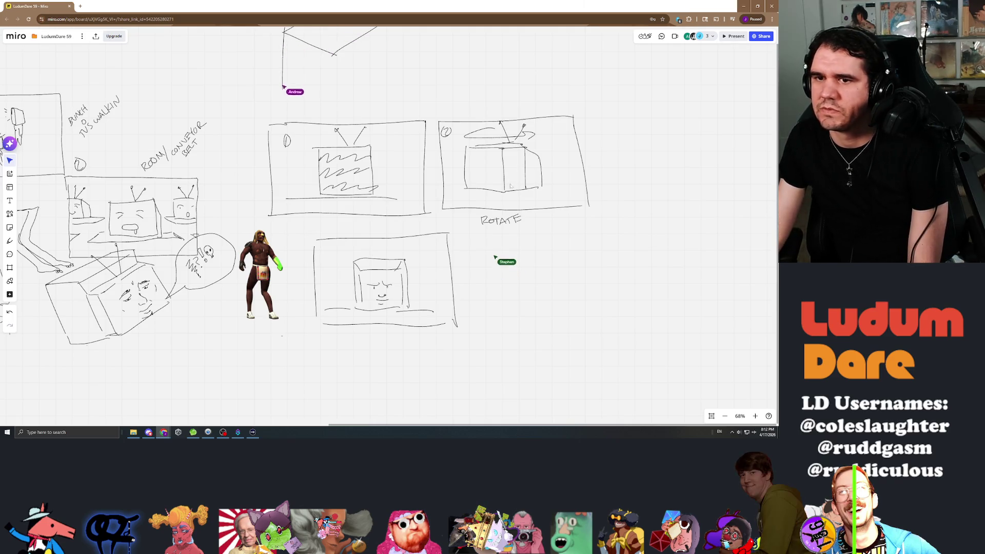
pyautogui.scroll(3, 385, 231)
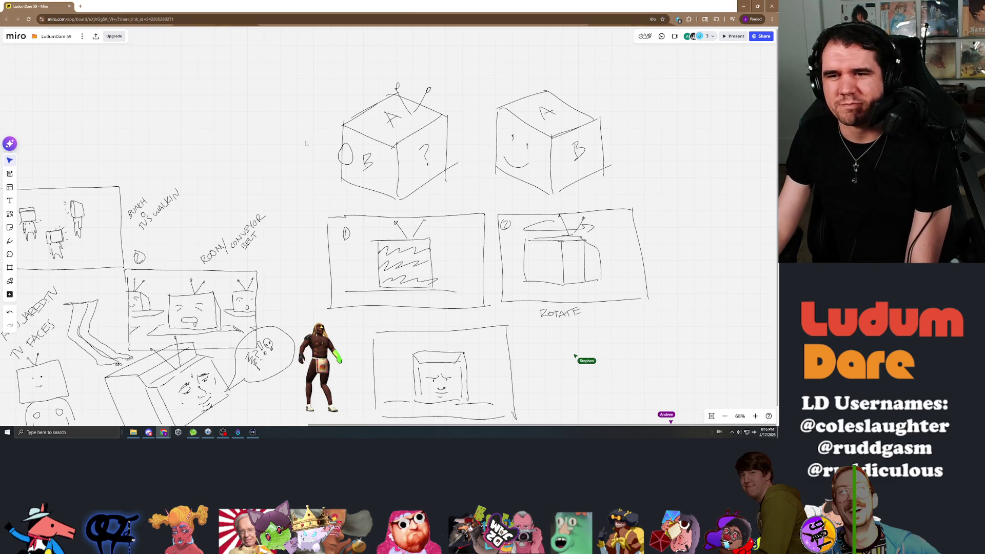
# Pan to the blank area right of the ROTATE frame where the collaborator's new lines appear
pyautogui.moveTo(540, 231); pyautogui.dragTo(326, 165)
pyautogui.moveTo(413, 201); pyautogui.dragTo(526, 255)
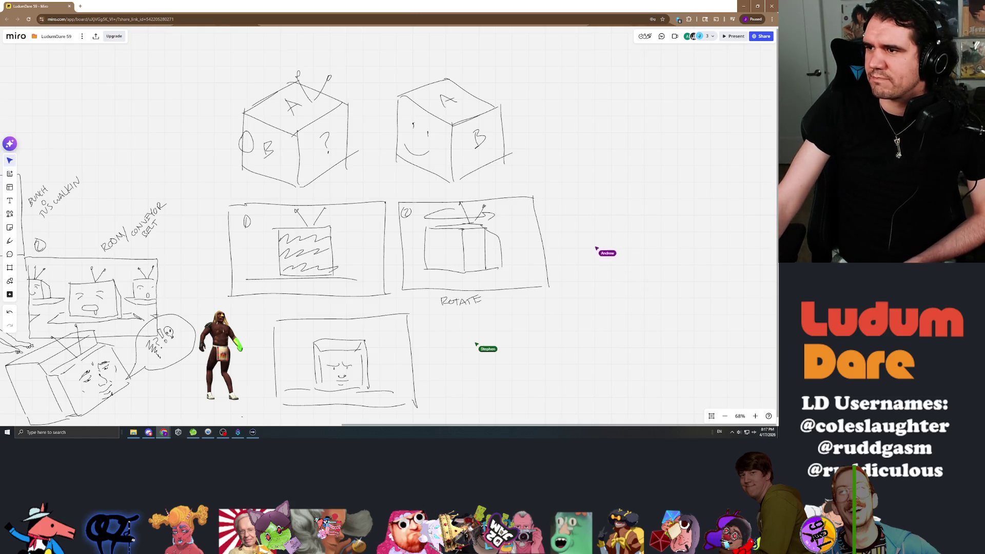
pyautogui.moveTo(520, 324)
pyautogui.mouseDown()
pyautogui.moveTo(451, 321)
pyautogui.moveTo(285, 277)
pyautogui.mouseUp()
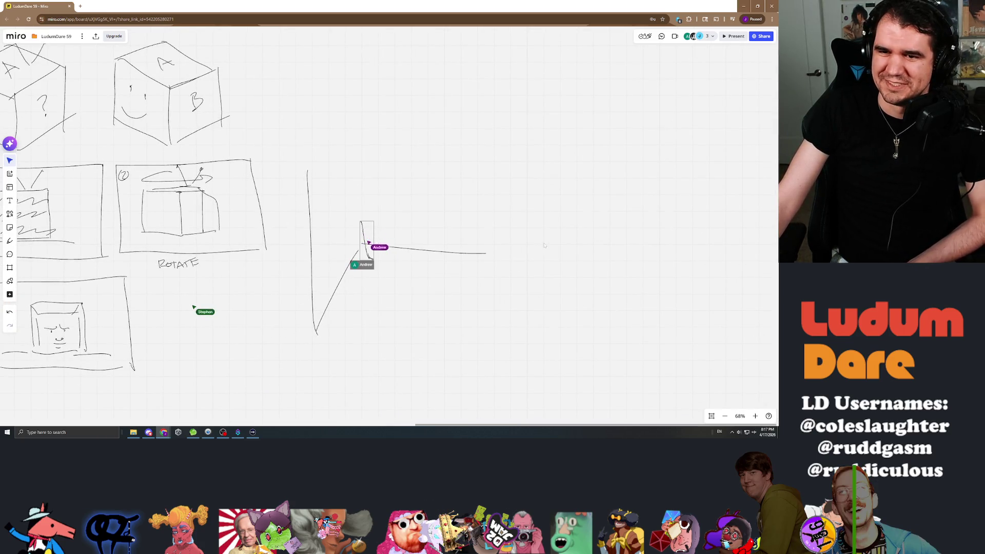
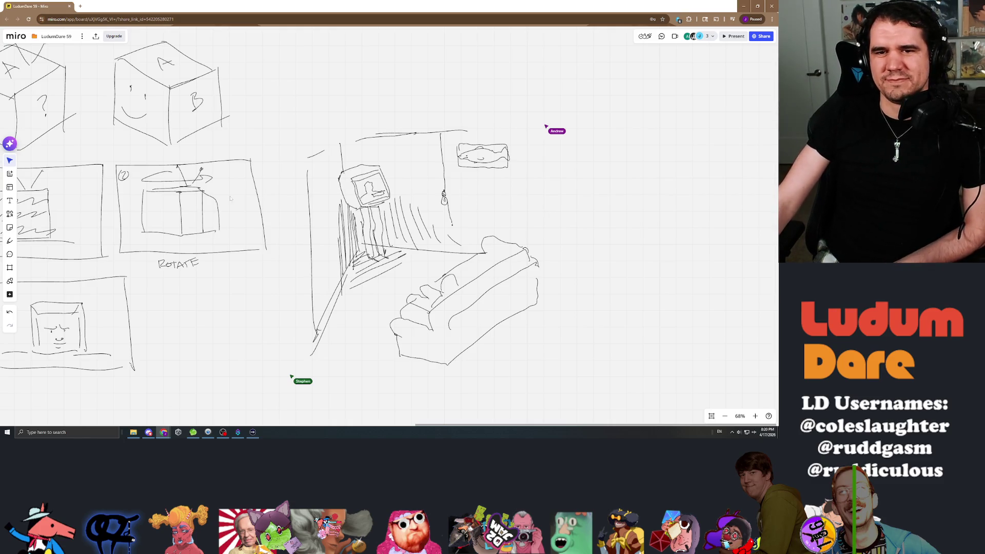
pyautogui.scroll(-3, 385, 230)
pyautogui.scroll(4, 385, 231)
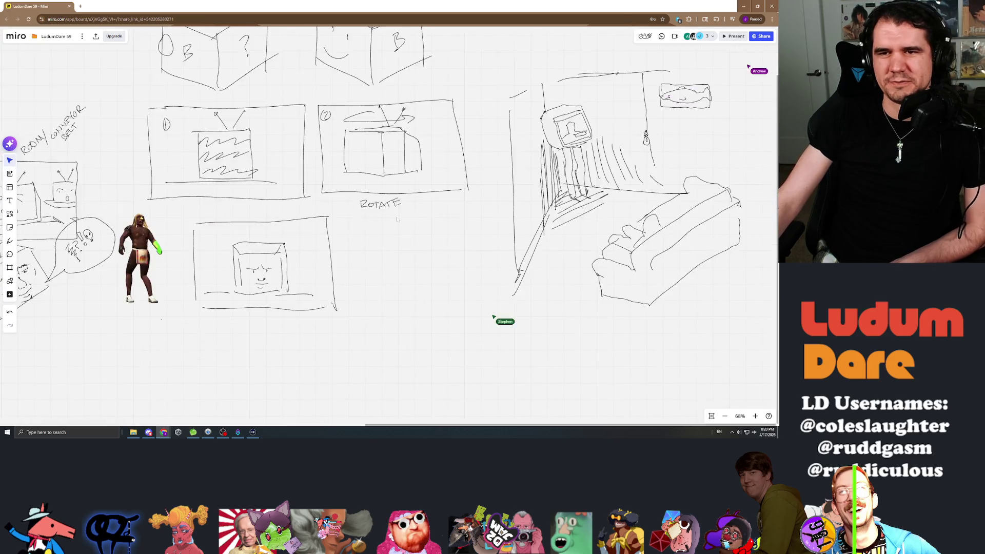
pyautogui.scroll(3, 385, 231)
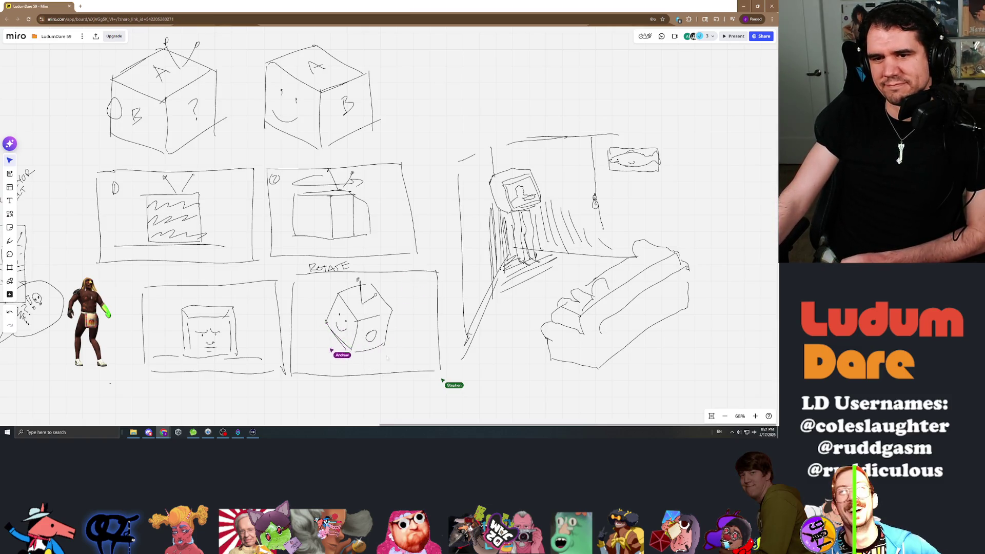
pyautogui.scroll(3, 354, 324)
pyautogui.scroll(2, 355, 270)
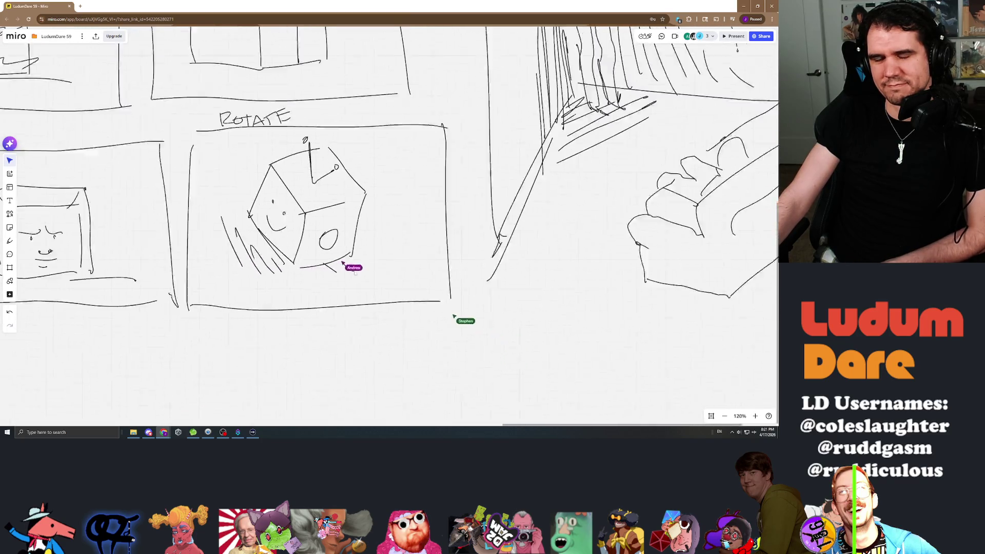
pyautogui.scroll(-1, 464, 316)
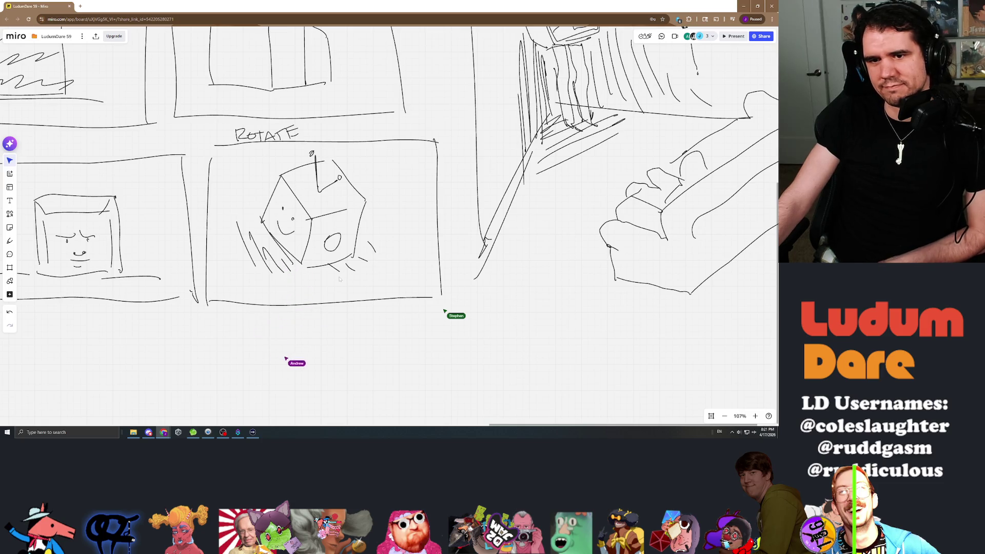
pyautogui.scroll(-3, 445, 312)
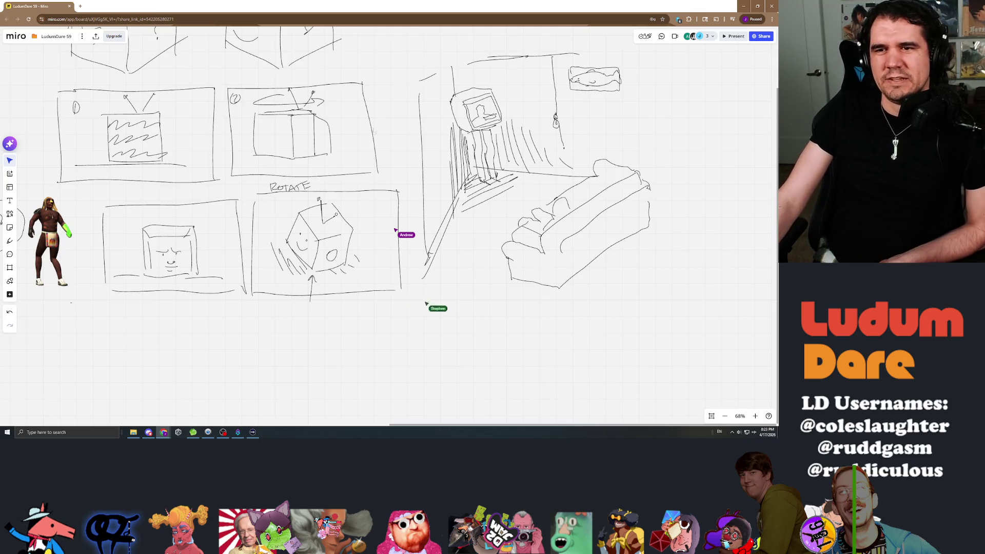
pyautogui.scroll(2, 379, 125)
pyautogui.scroll(-3, 379, 192)
pyautogui.moveTo(308, 115)
pyautogui.mouseDown()
pyautogui.moveTo(308, 307)
pyautogui.moveTo(308, 193)
pyautogui.mouseUp()
pyautogui.moveTo(384, 231); pyautogui.dragTo(384, 292)
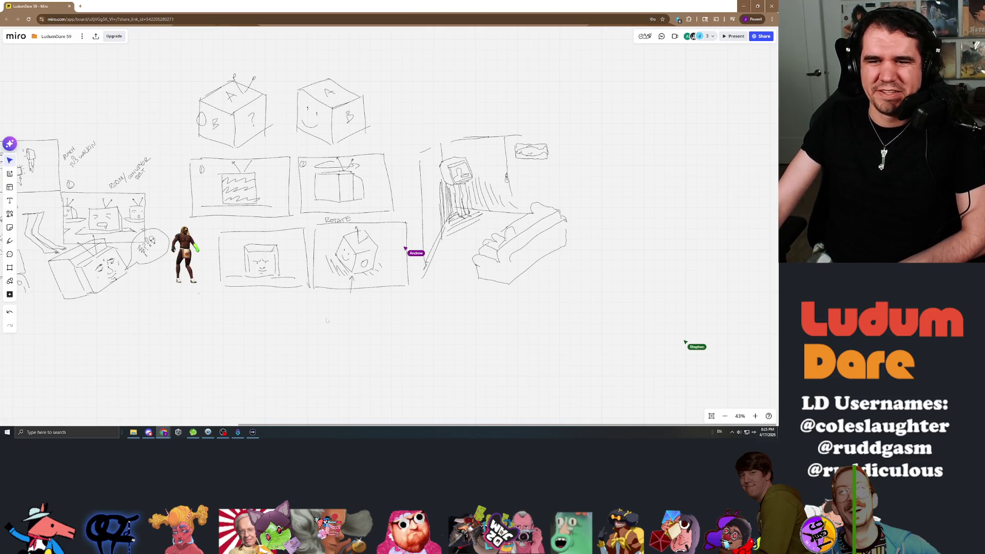
pyautogui.hscroll(-3, 385, 232)
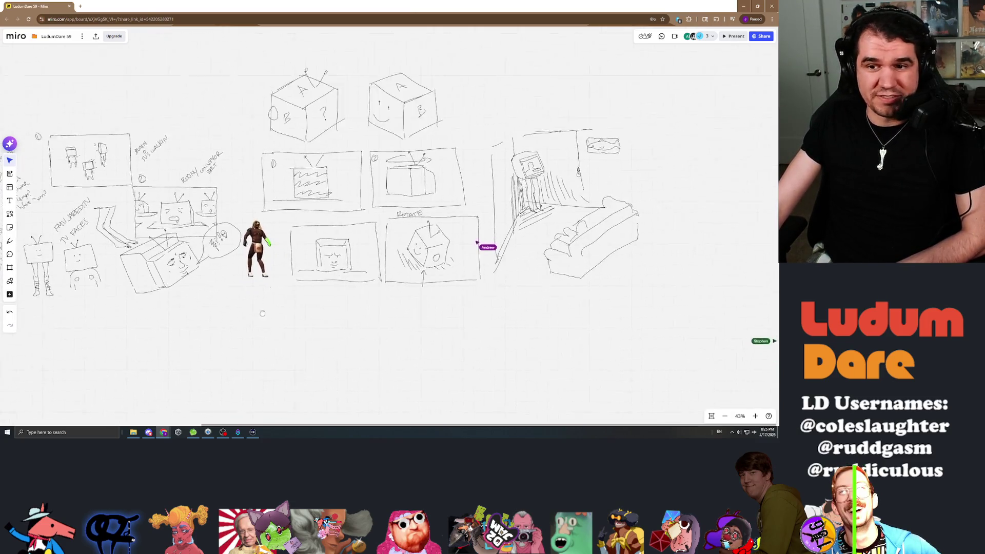
pyautogui.scroll(5, 432, 264)
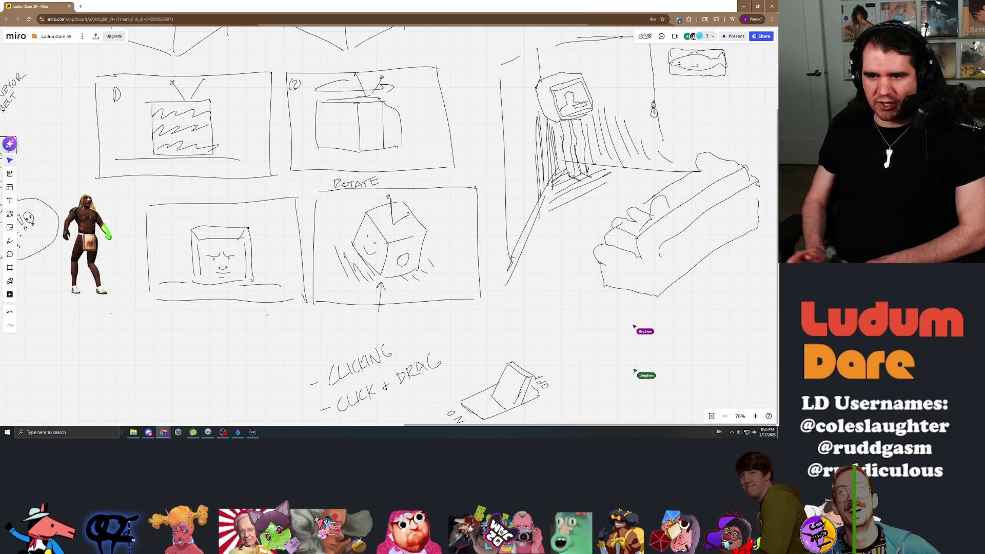
# Pan the board to bring the CLICKING and CLICK + DRAG control notes into view
pyautogui.moveTo(538, 330); pyautogui.dragTo(375, 186)
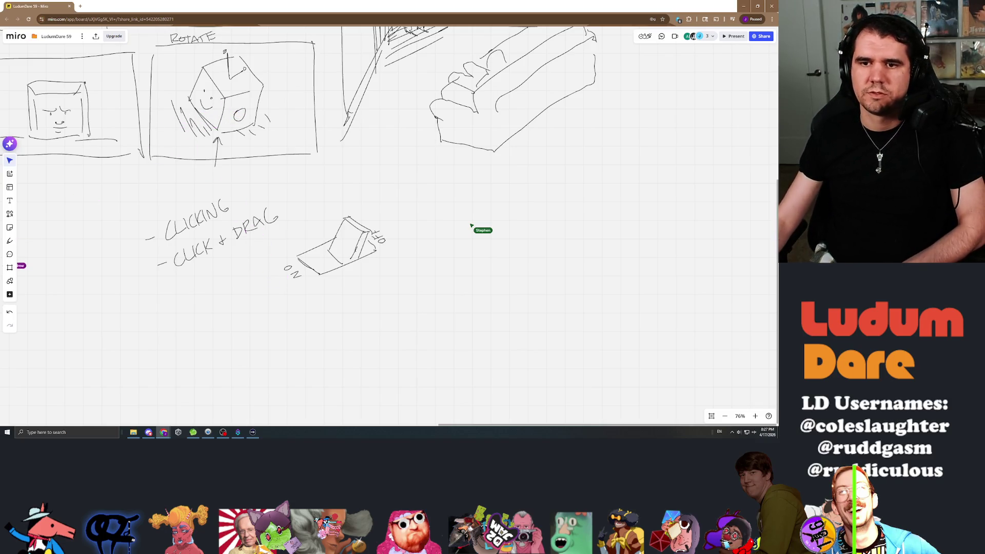
pyautogui.scroll(-3, 693, 116)
pyautogui.scroll(-2, 416, 193)
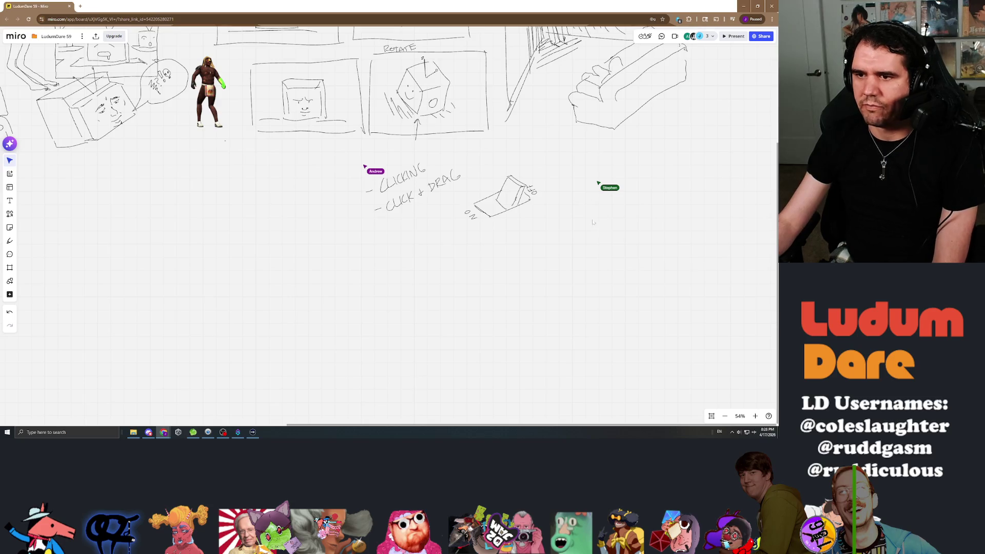
pyautogui.hscroll(8, 286, 213)
pyautogui.hscroll(-6, 308, 231)
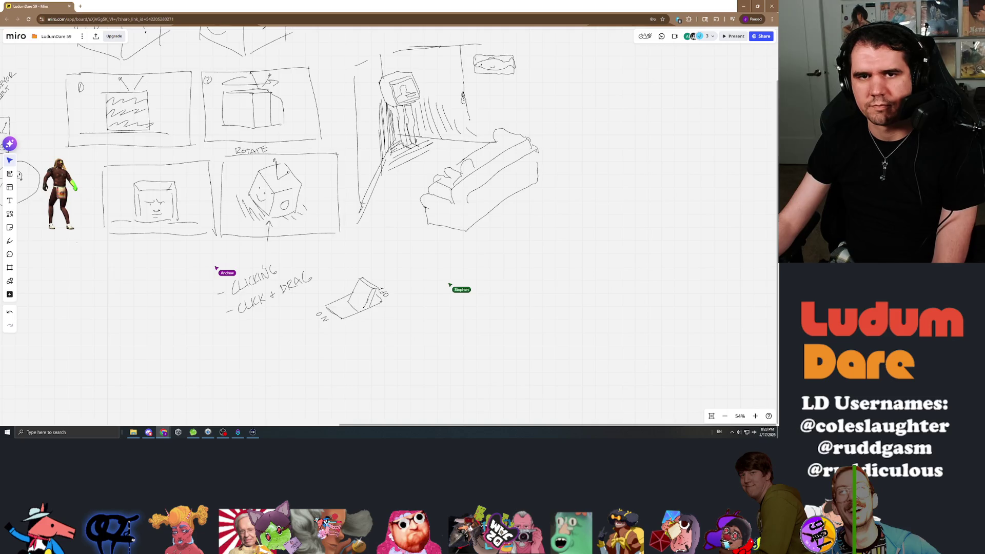
pyautogui.scroll(-5, 308, 231)
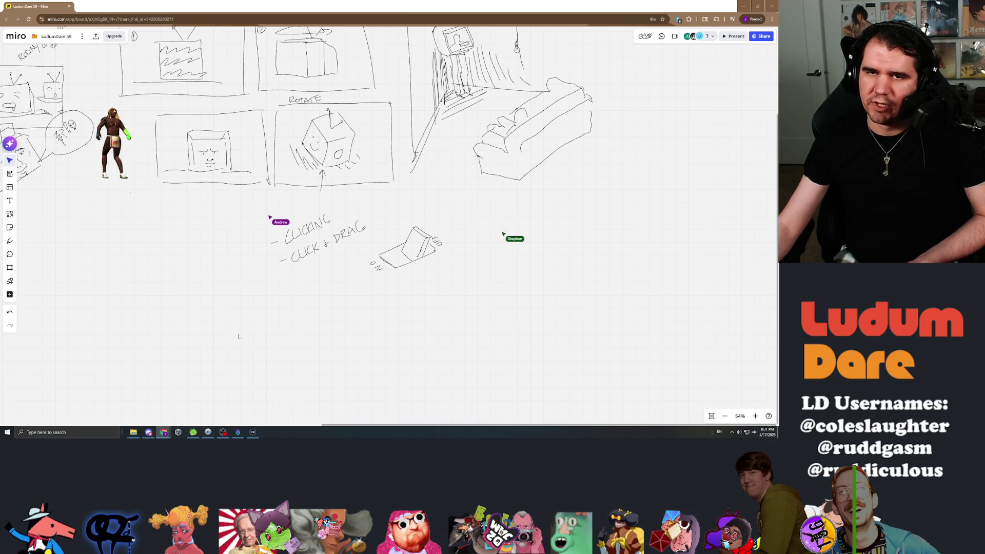
pyautogui.scroll(-3, 385, 231)
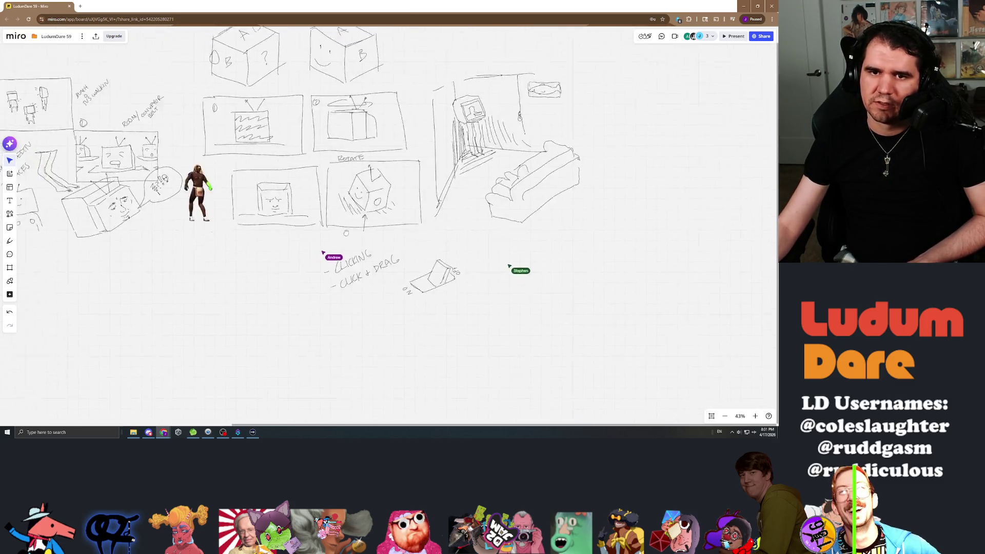
pyautogui.scroll(3, 77, 230)
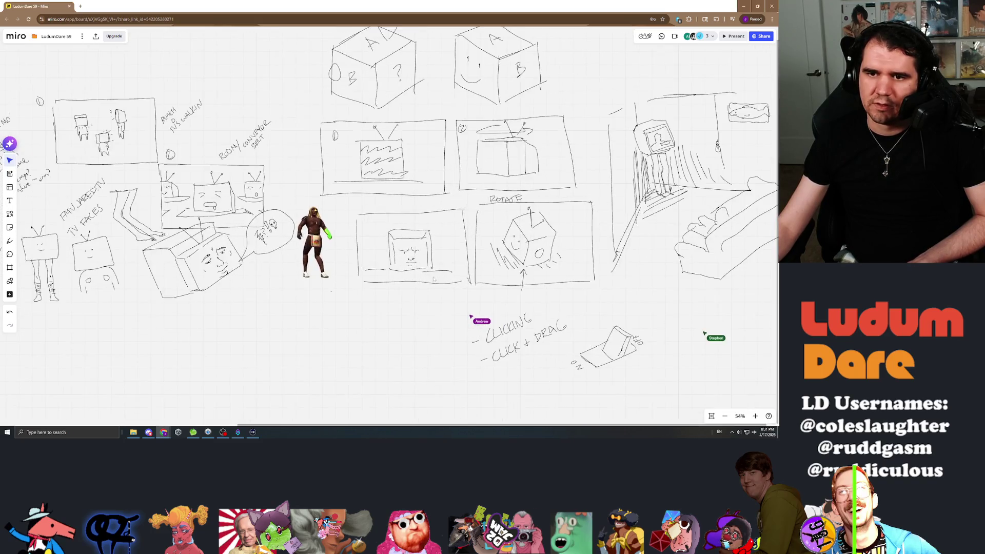
pyautogui.hscroll(3, 385, 230)
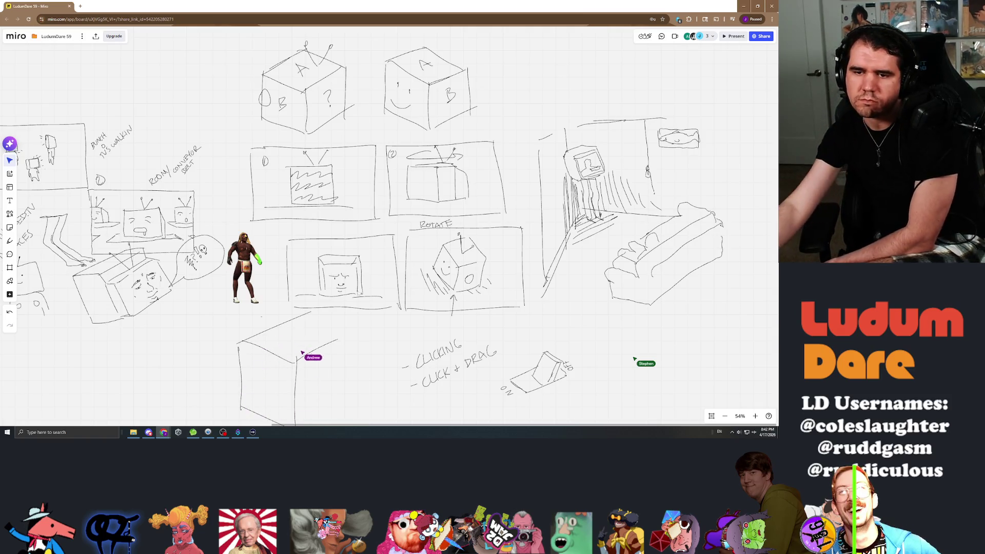
pyautogui.scroll(-5, 385, 231)
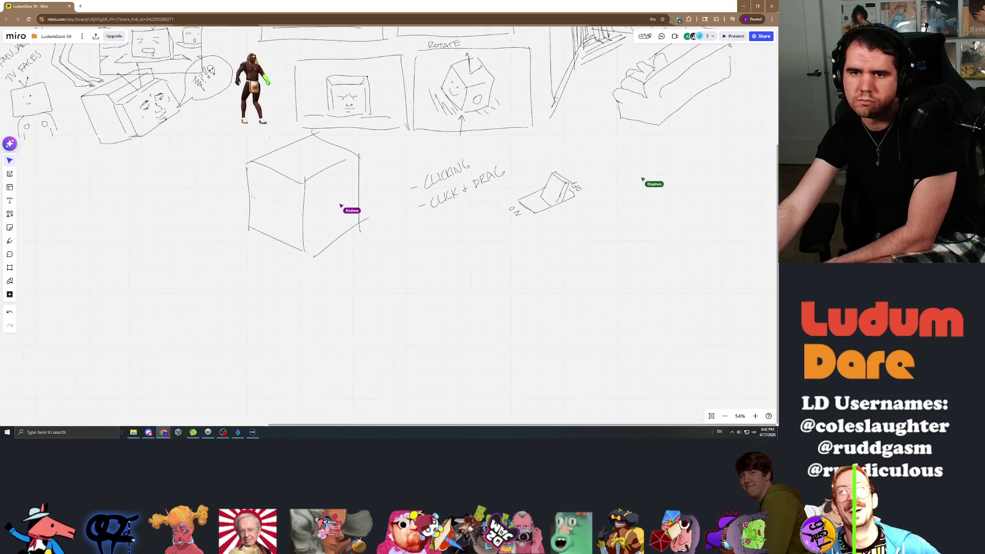
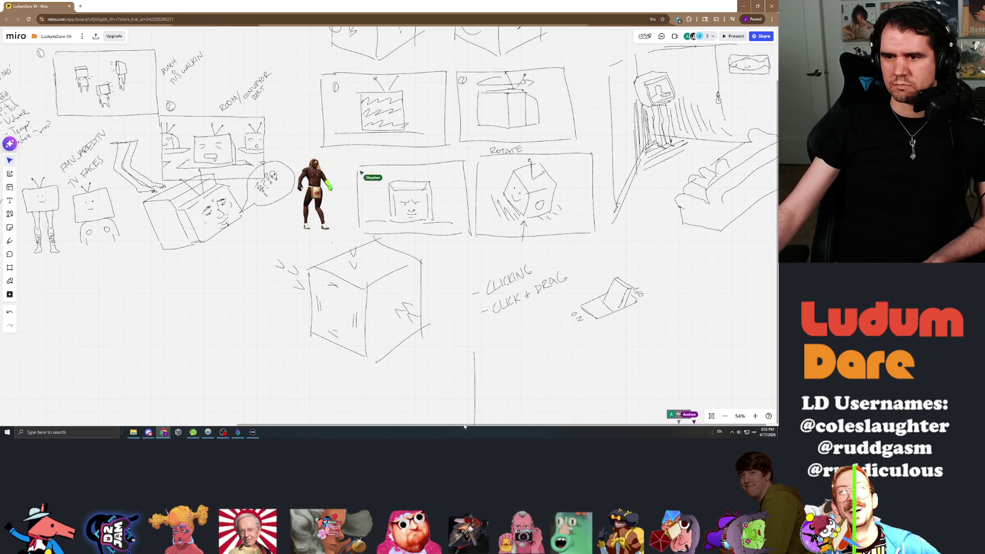
# Pan to the empty area below the CLICKING notes, then return to the Miro board from Streamer.bot
pyautogui.moveTo(539, 346)
pyautogui.mouseDown()
pyautogui.moveTo(307, 118)
pyautogui.moveTo(559, 219)
pyautogui.mouseUp()
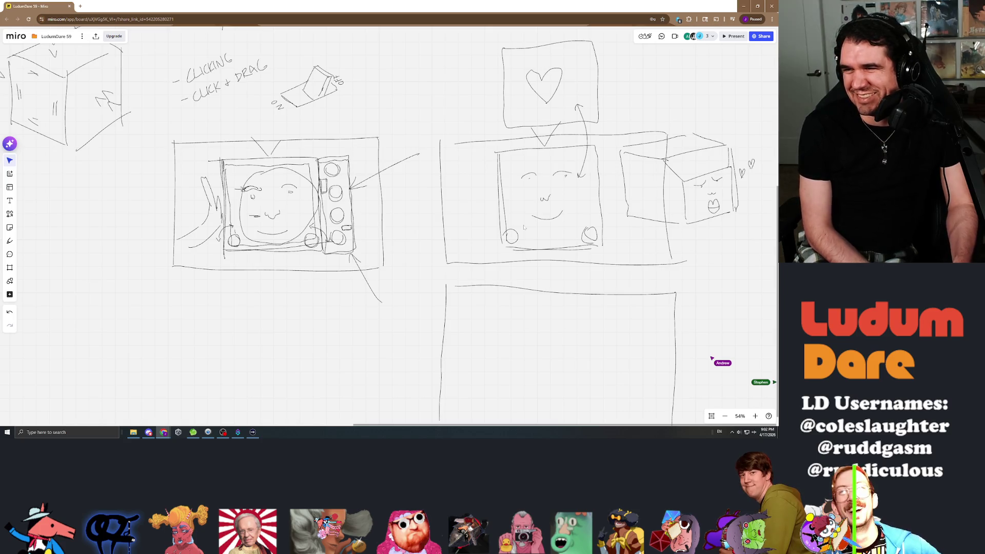
pyautogui.scroll(-3, 493, 230)
pyautogui.moveTo(493, 232); pyautogui.dragTo(545, 276)
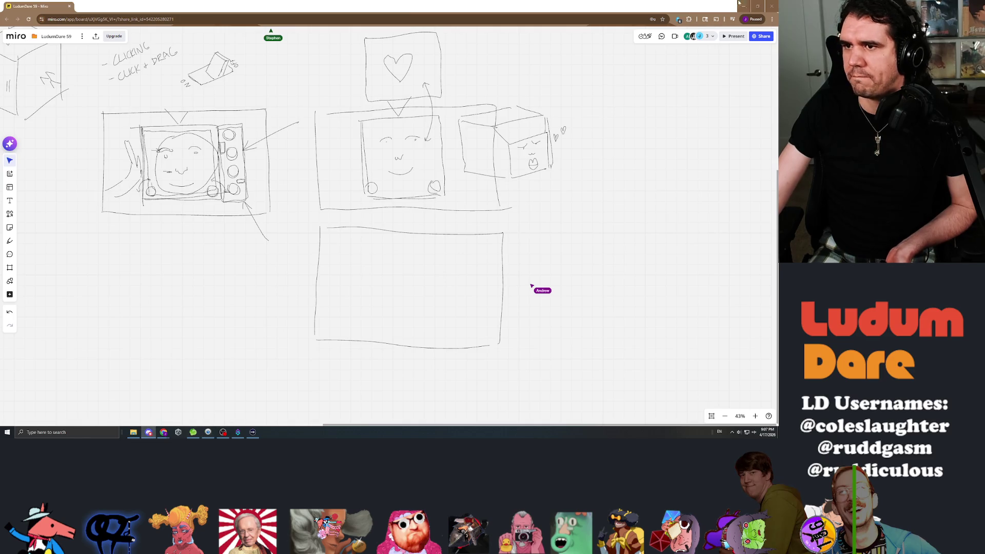
pyautogui.hotkey('alt', 'Tab')
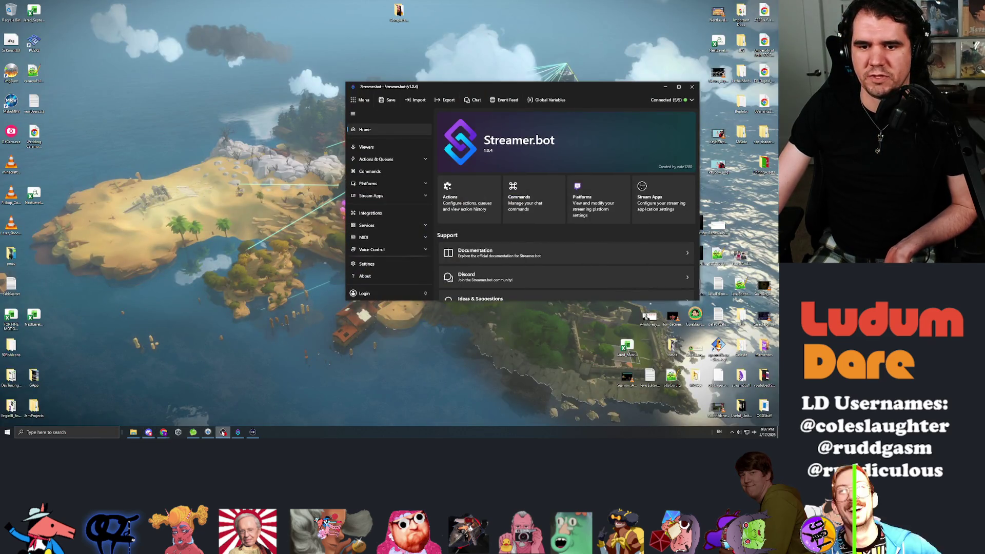
pyautogui.click(164, 431)
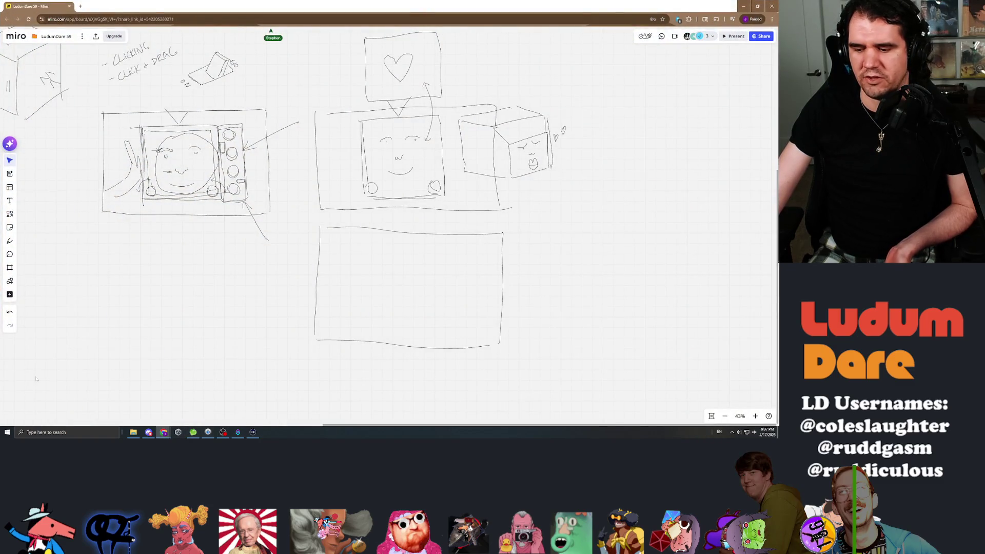